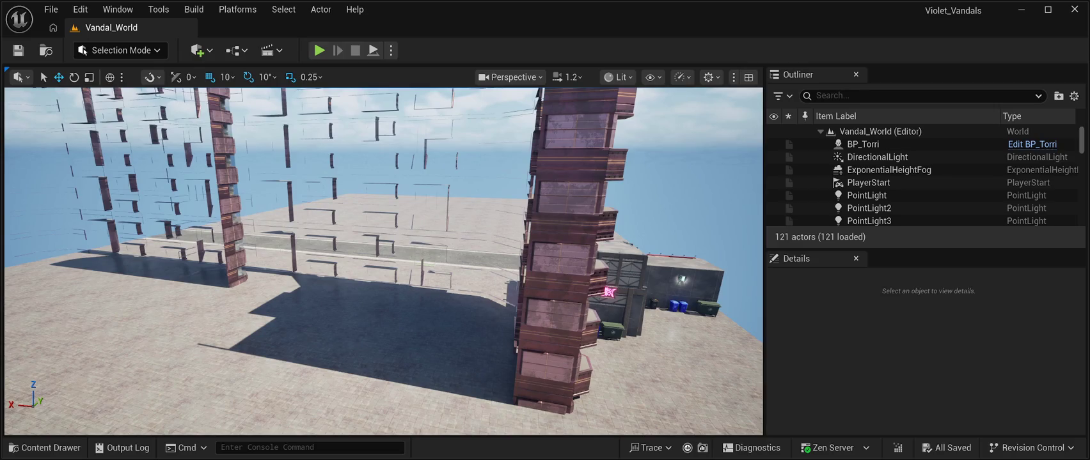
# Tilt the view up toward the cloudy sky, then play-test Vandal_World briefly and stop
pyautogui.moveTo(719, 363); pyautogui.dragTo(719, 362)
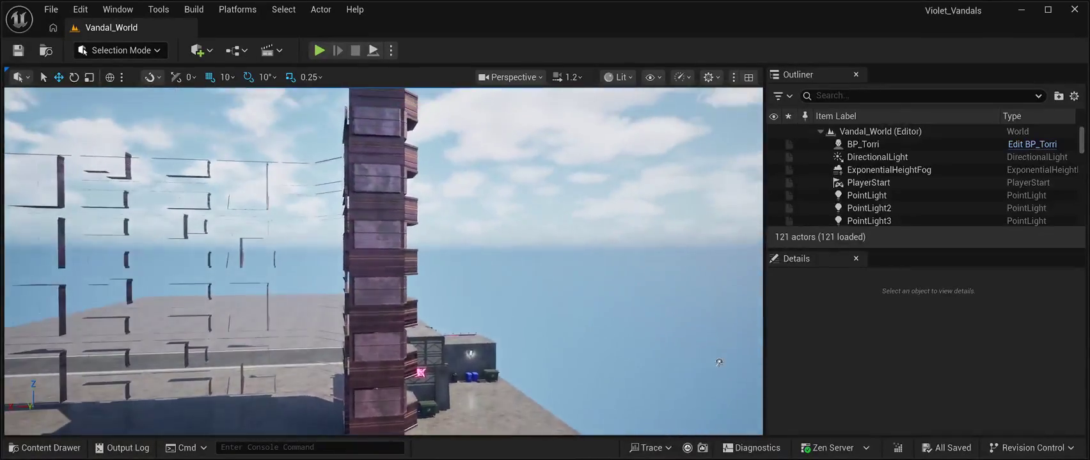
pyautogui.hotkey('alt', 'p')
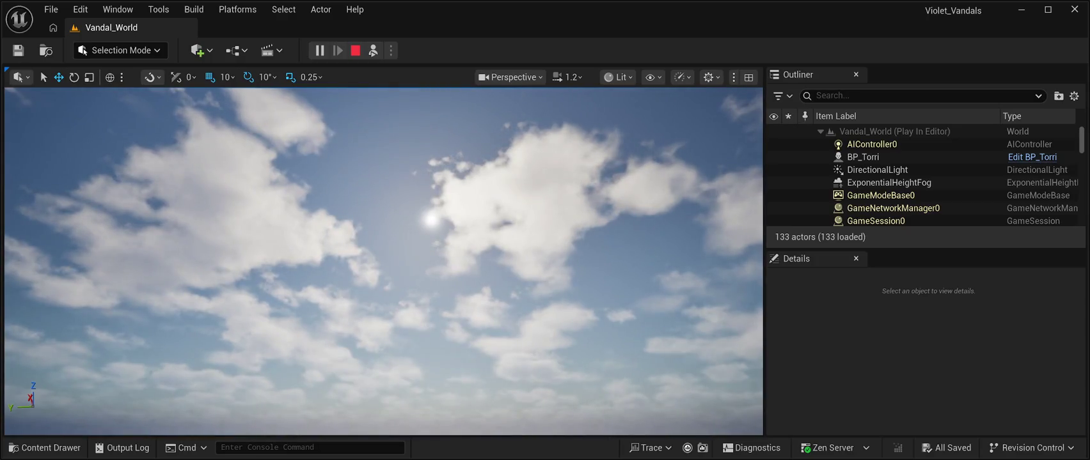
pyautogui.press('Escape')
# Run another Play In Editor pass on the brick facade, stop it, and save Vandal_World
pyautogui.hotkey('alt', 'p')
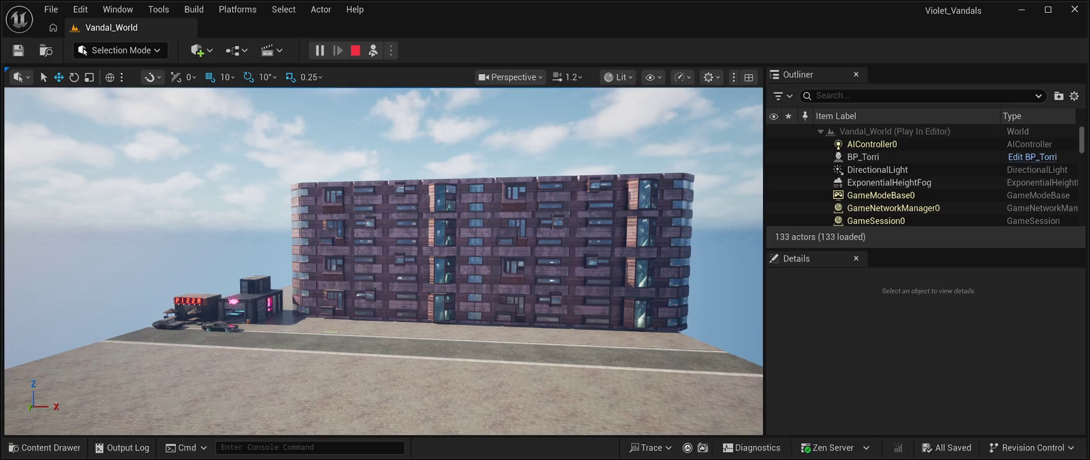
pyautogui.press('Escape')
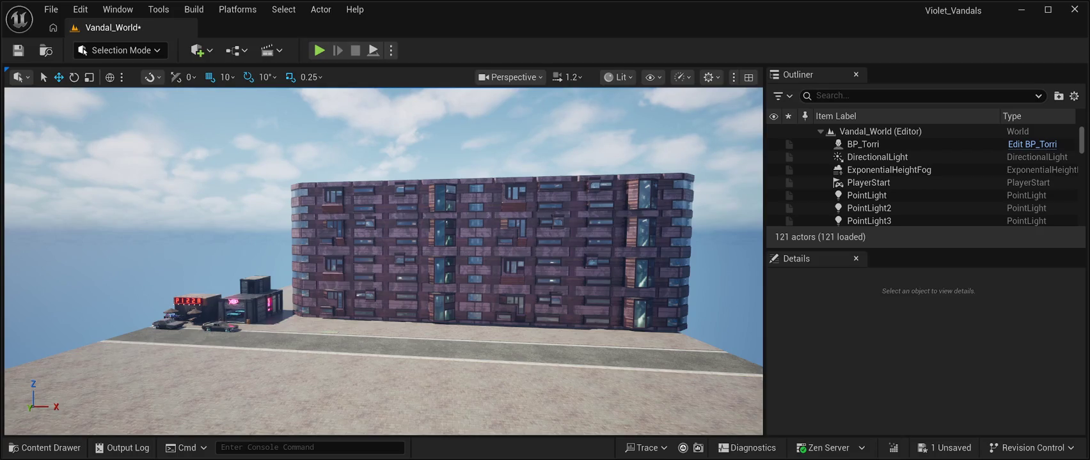
pyautogui.hotkey('ctrl', 's')
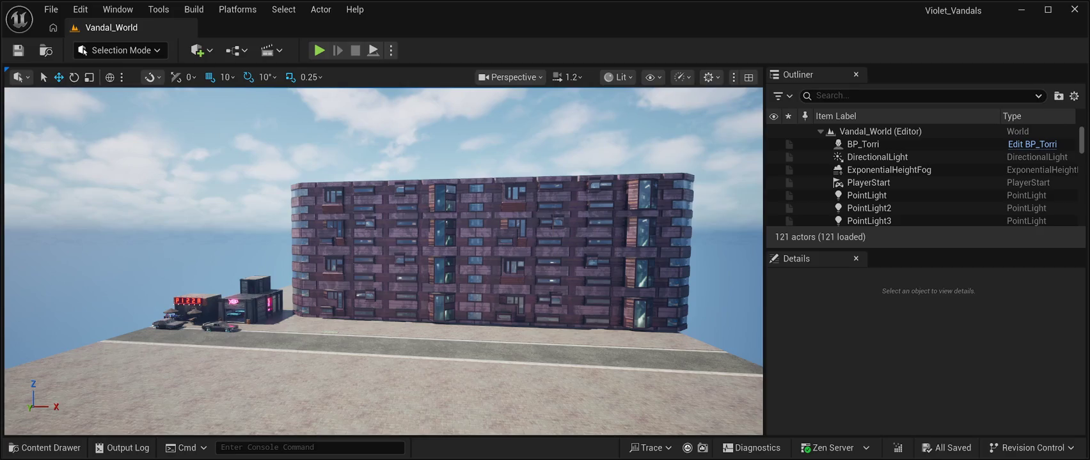
# Play-test Vandal_World twice beside the pizza shop, save the level, then start another play-test
pyautogui.hotkey('alt', 'p')
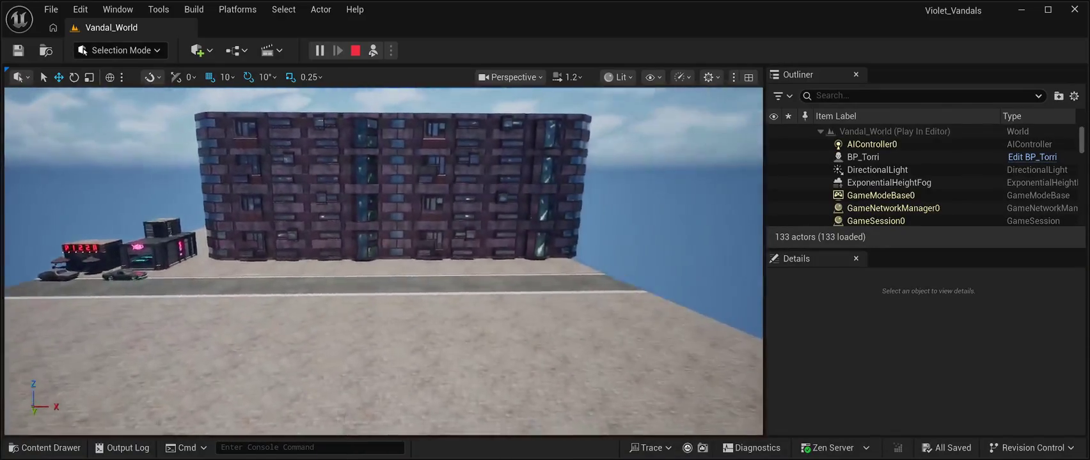
pyautogui.press('Escape')
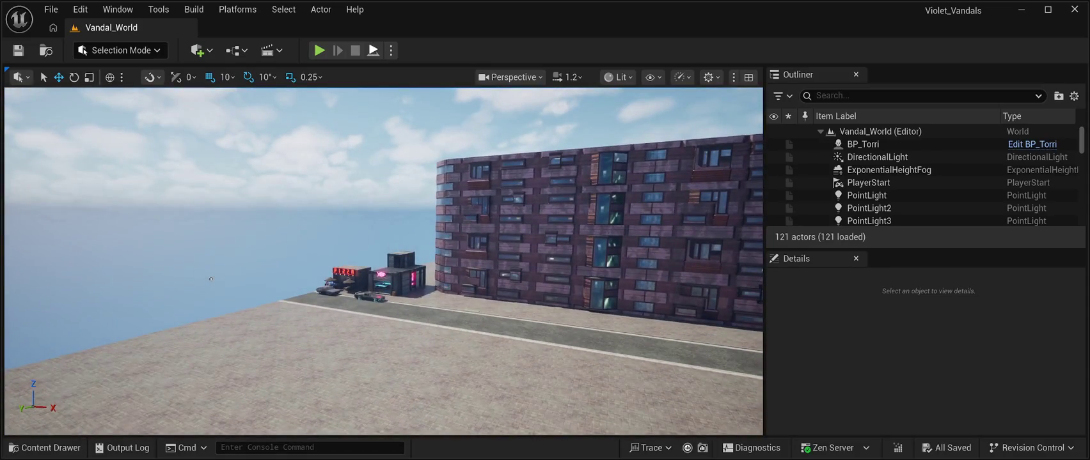
pyautogui.hotkey('alt', 'p')
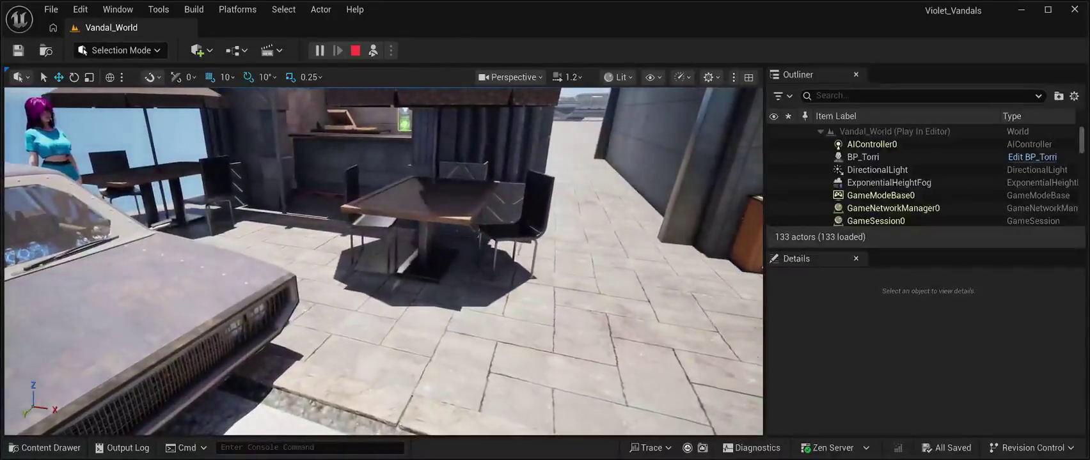
pyautogui.press('Escape')
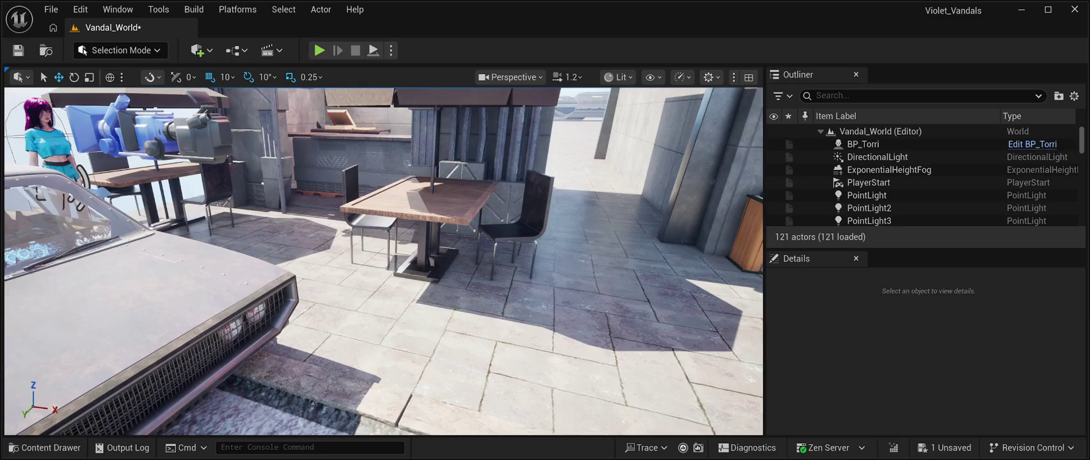
pyautogui.hotkey('ctrl', 's')
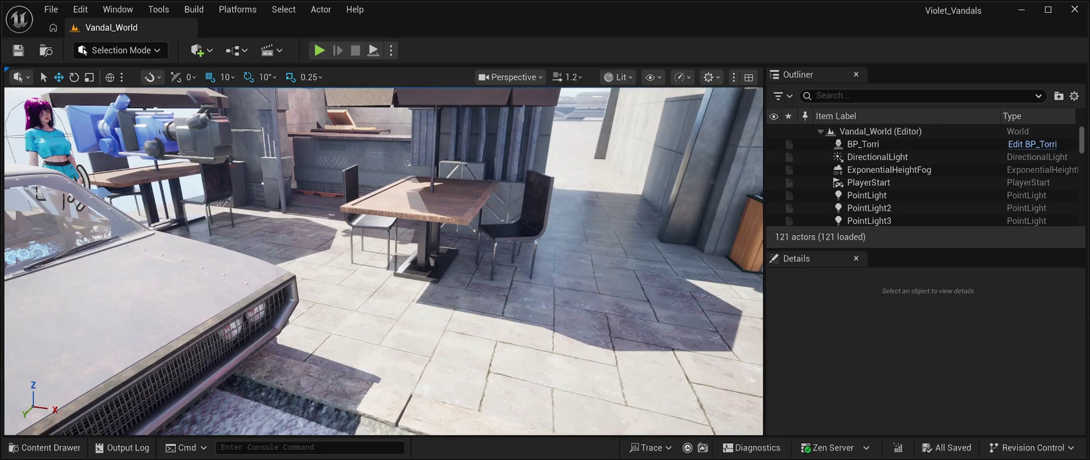
pyautogui.hotkey('alt', 'p')
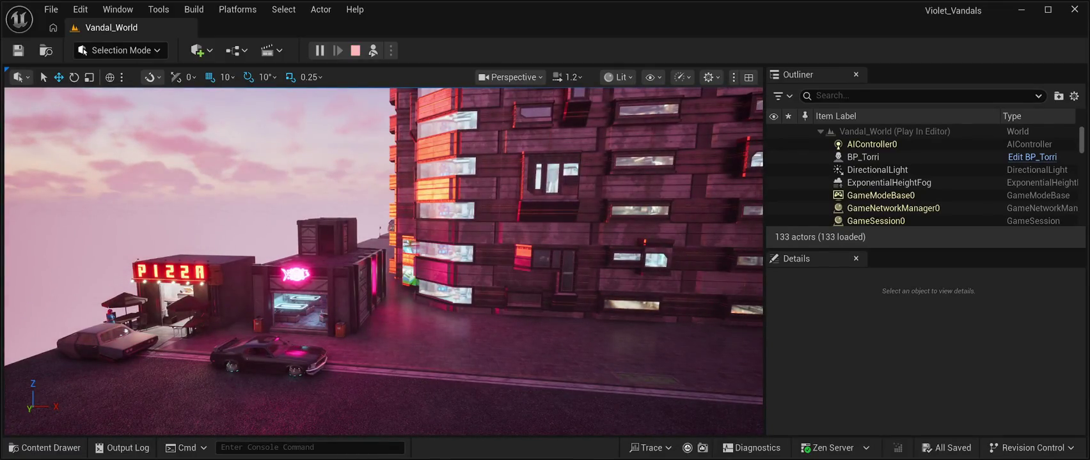
pyautogui.click(355, 51)
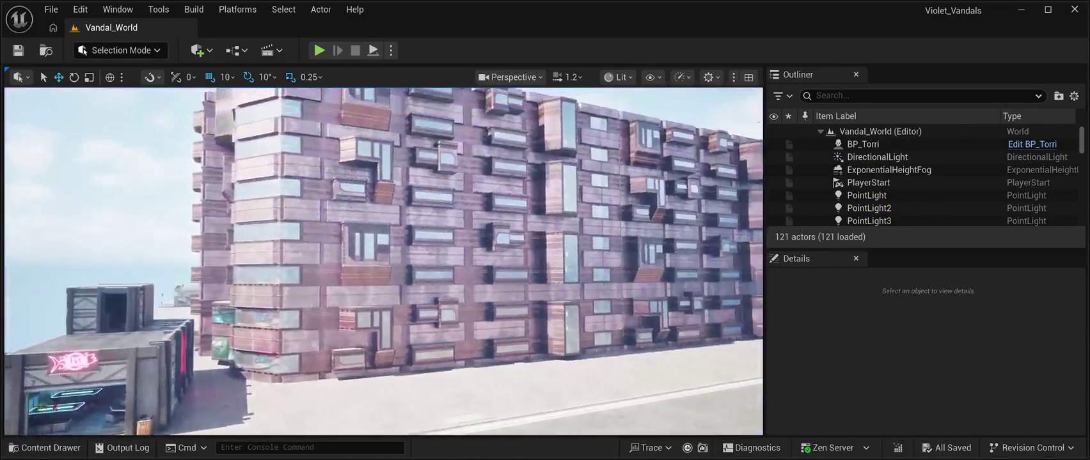
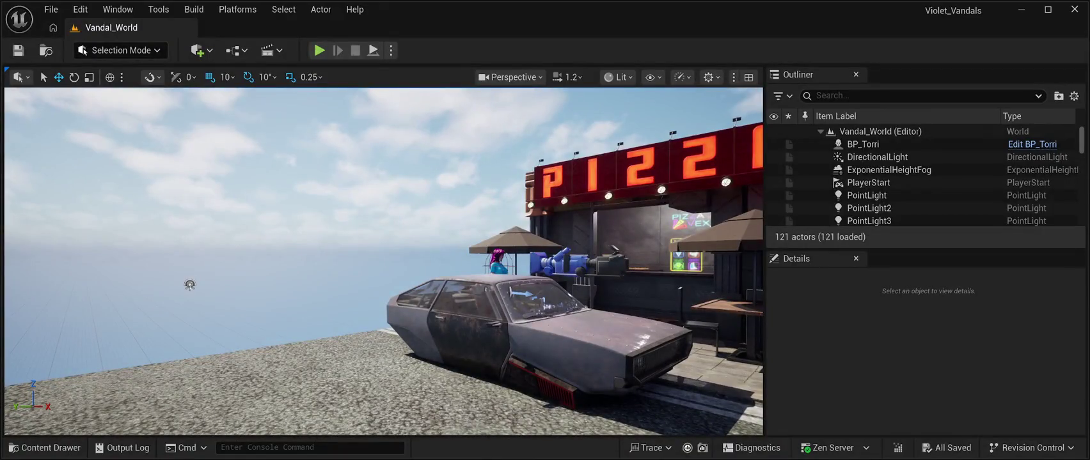
# Place BP_Torri from Content > Characters > Torri into the Vandal_World viewport and play-test it
pyautogui.hotkey('ctrl', 'space')
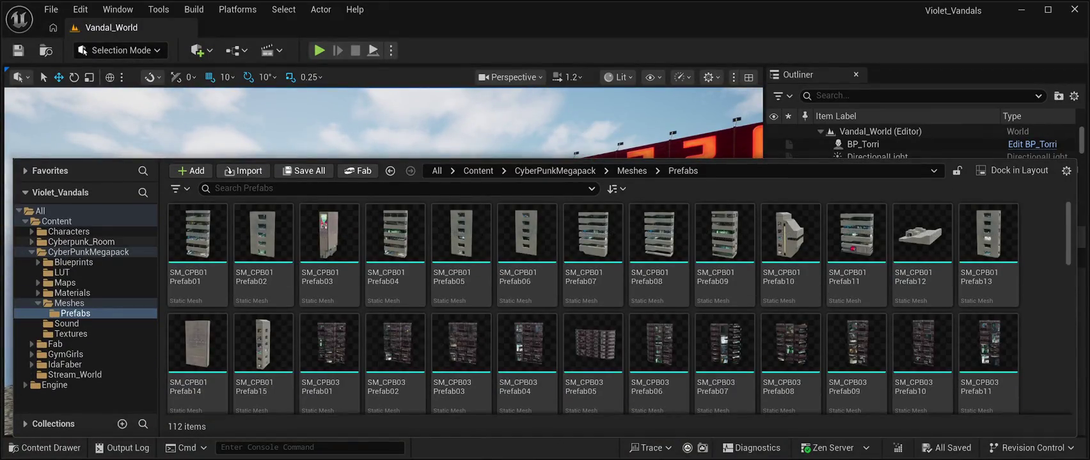
pyautogui.click(68, 231)
pyautogui.click(197, 233)
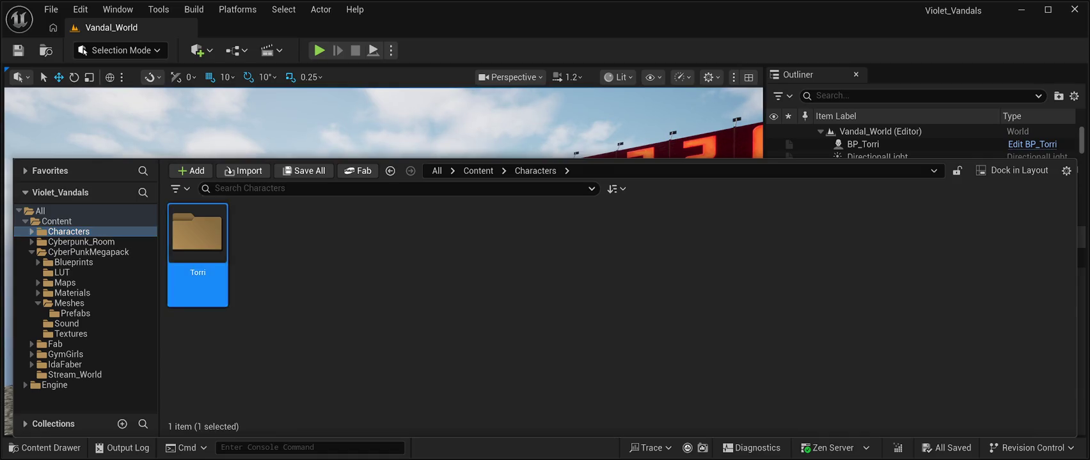
pyautogui.doubleClick(197, 234)
pyautogui.click(592, 243)
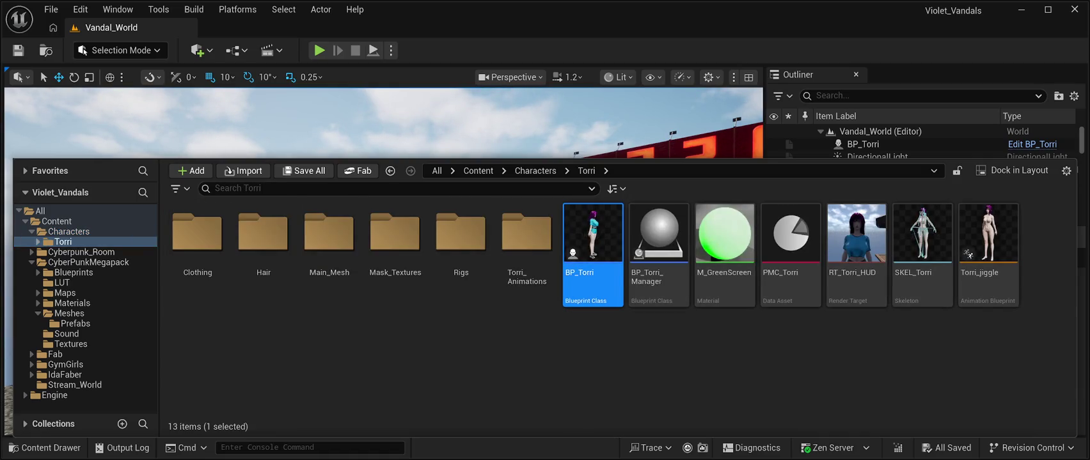
pyautogui.moveTo(592, 243); pyautogui.dragTo(190, 286)
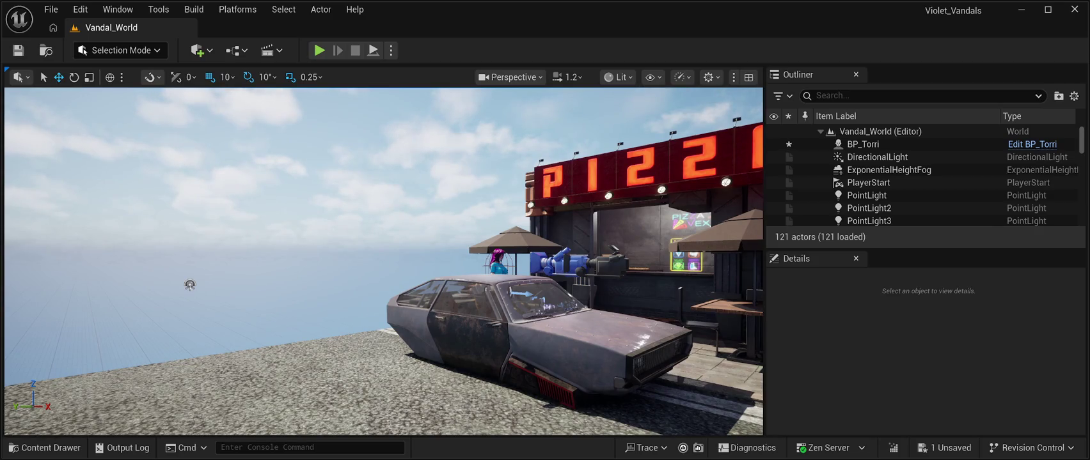
pyautogui.hotkey('alt', 'p')
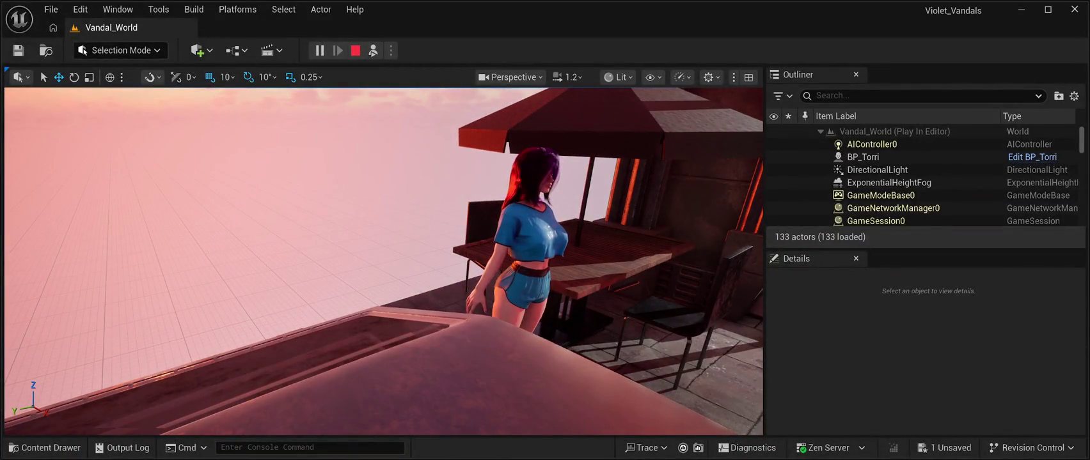
pyautogui.press('Escape')
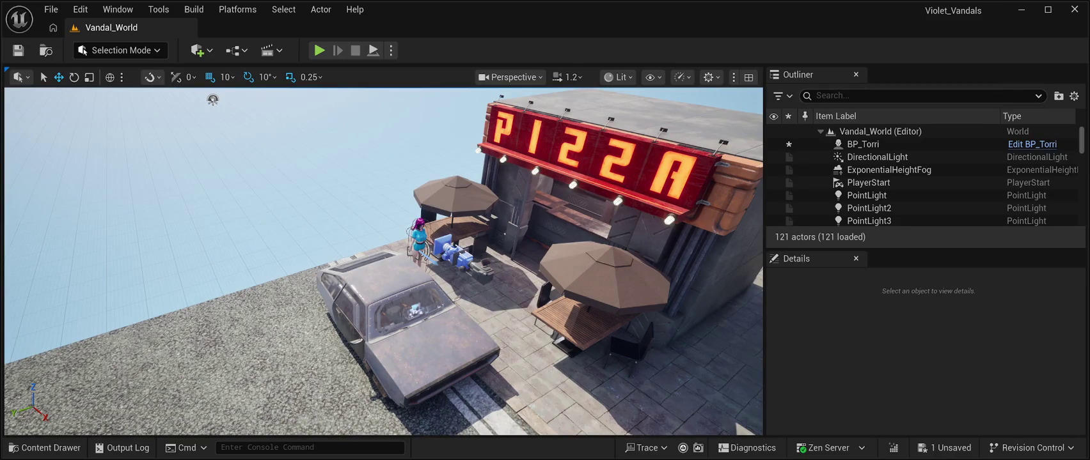
pyautogui.click(51, 9)
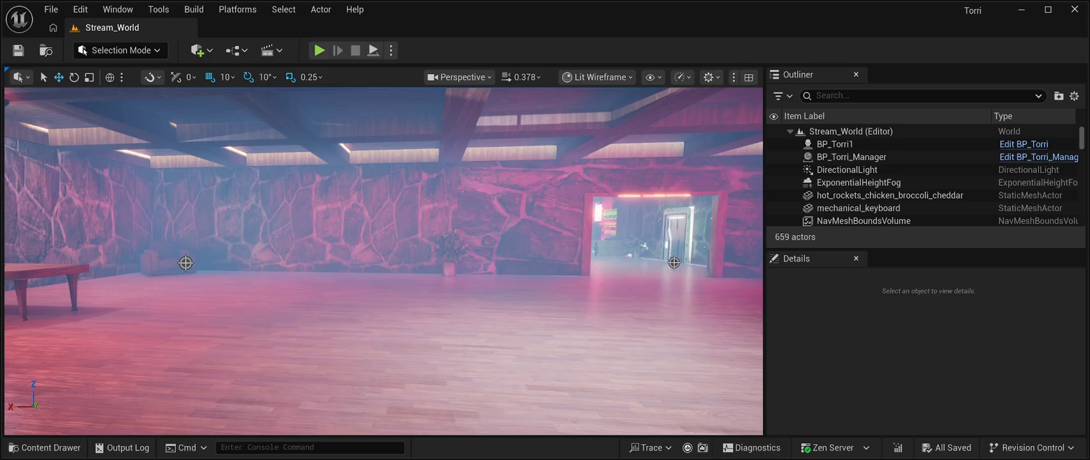
# Open the Content Drawer on the Content/Characters/Torri folder showing BP_Torri and BP_Torri_Manager
pyautogui.click(45, 448)
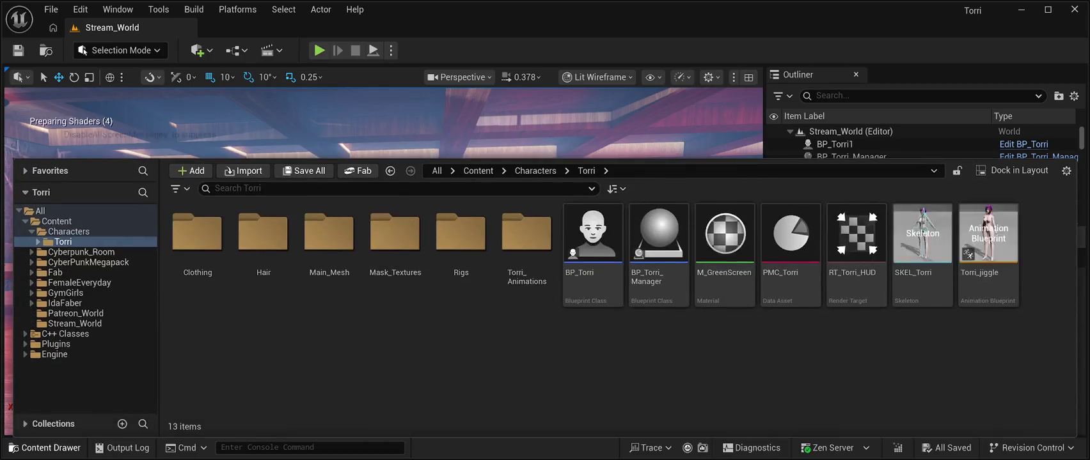
# Select BP_Torri, close the Content Drawer, and play-test Stream_World with the Torri character
pyautogui.click(593, 237)
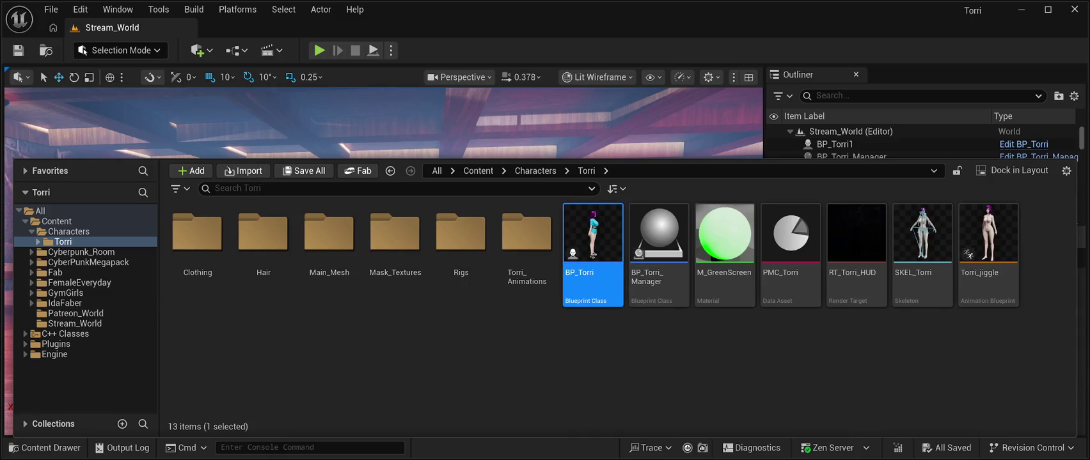
pyautogui.hotkey('ctrl', 'space')
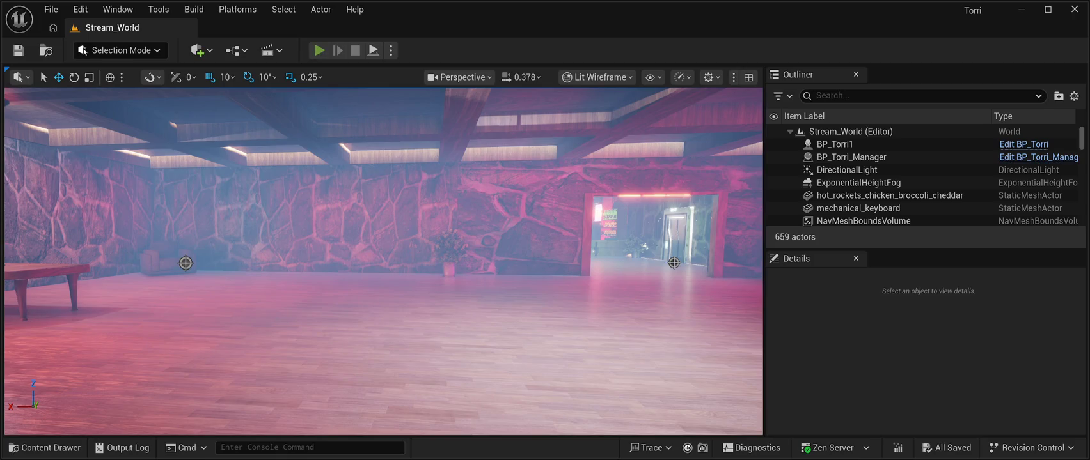
pyautogui.click(318, 50)
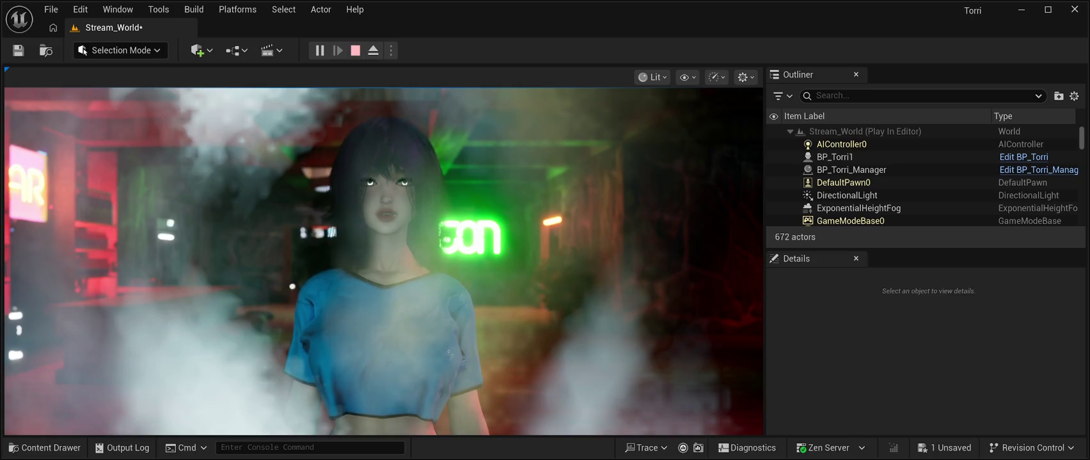
# End the Play In Editor session and save the Stream_World level
pyautogui.press('Escape')
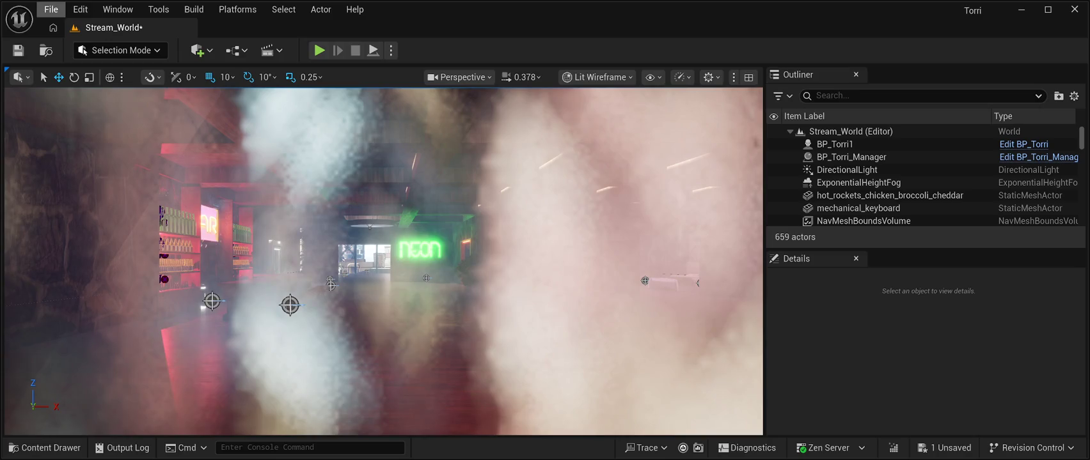
pyautogui.click(17, 50)
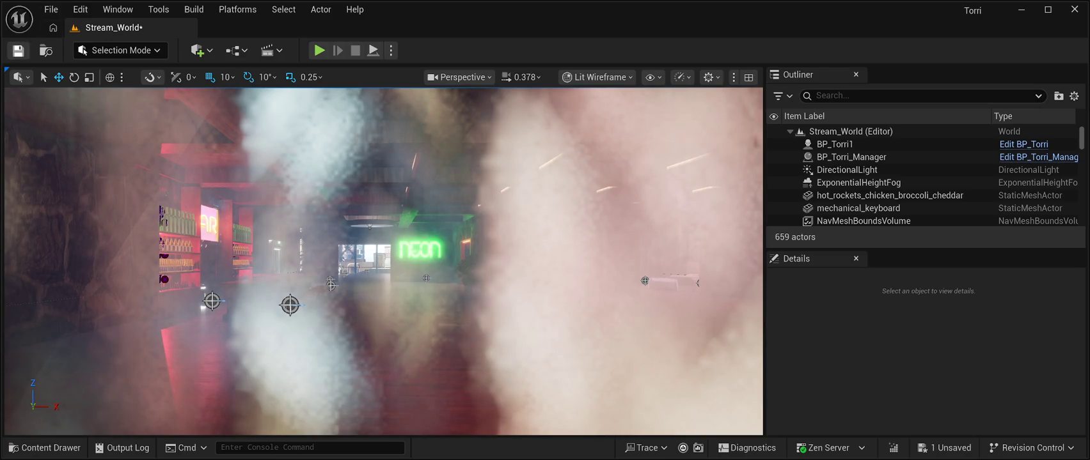